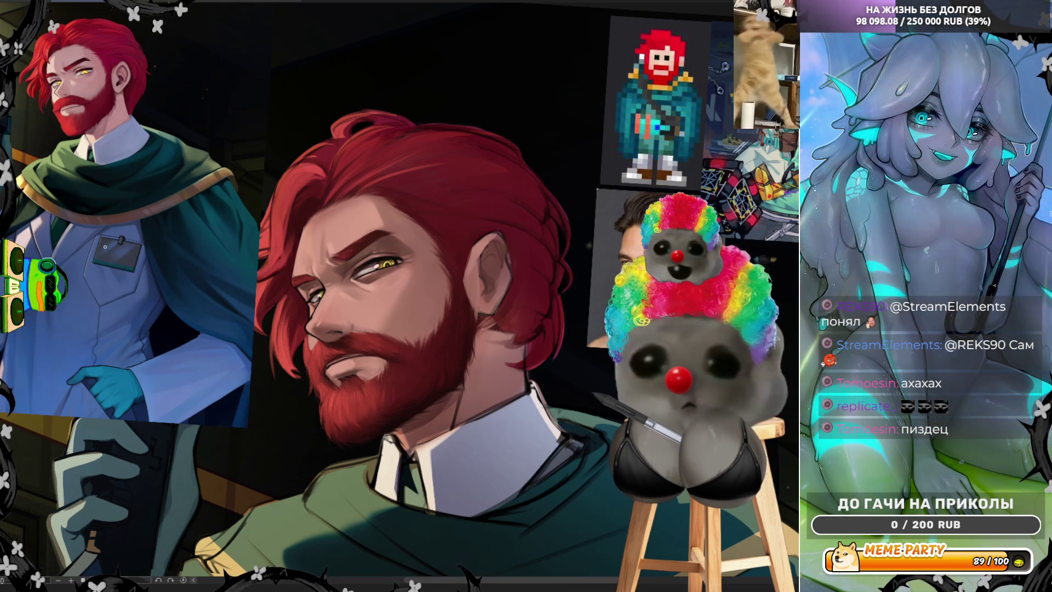
# Zoom out over the artwork, then zoom in until the bearded face fills the canvas.
pyautogui.scroll(-3, 457, 287)
pyautogui.scroll(2, 457, 287)
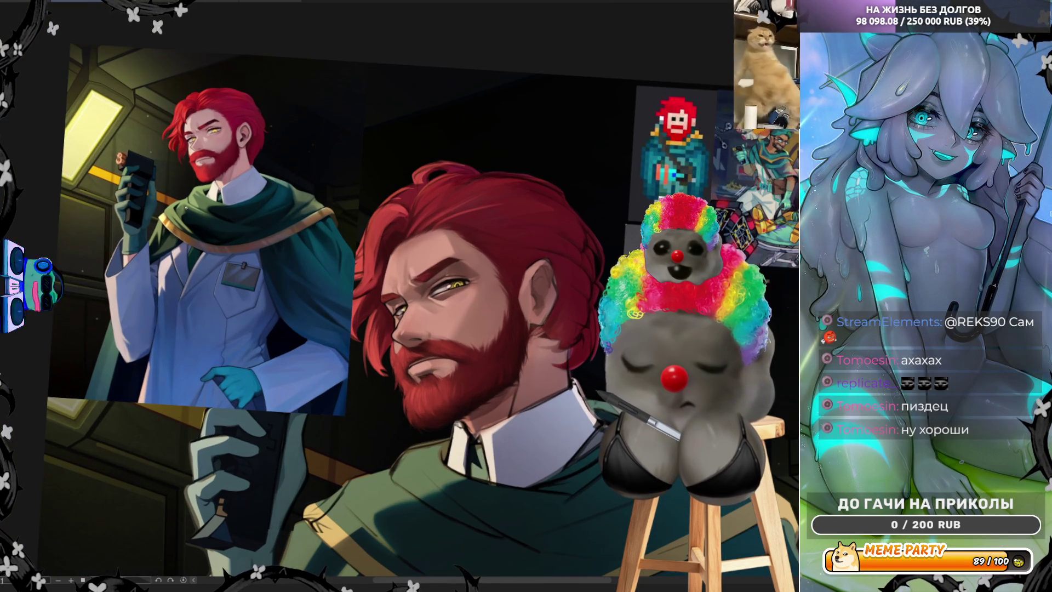
pyautogui.scroll(3, 556, 317)
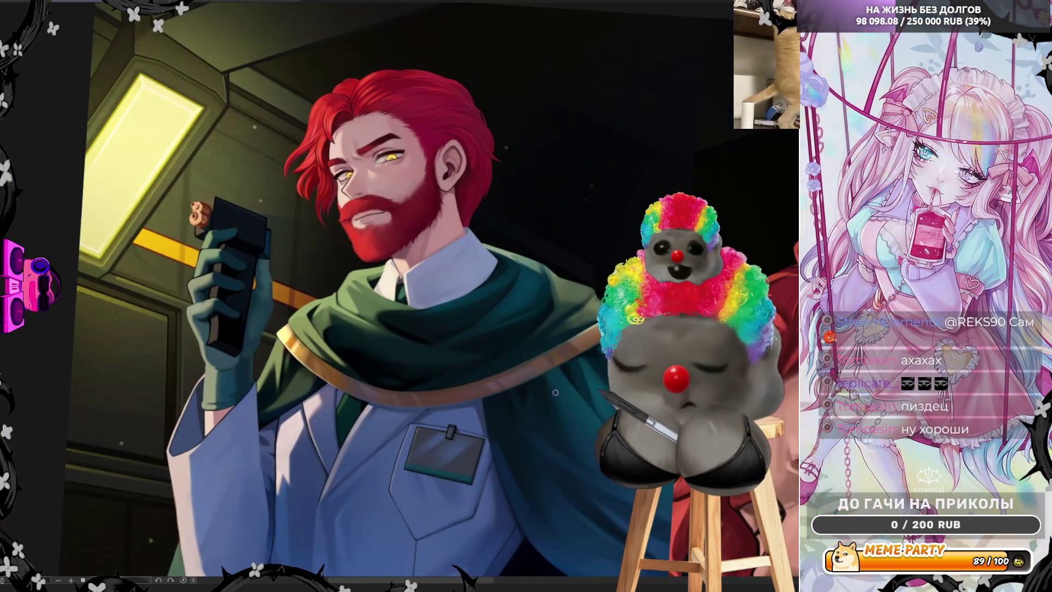
pyautogui.scroll(-2, 556, 316)
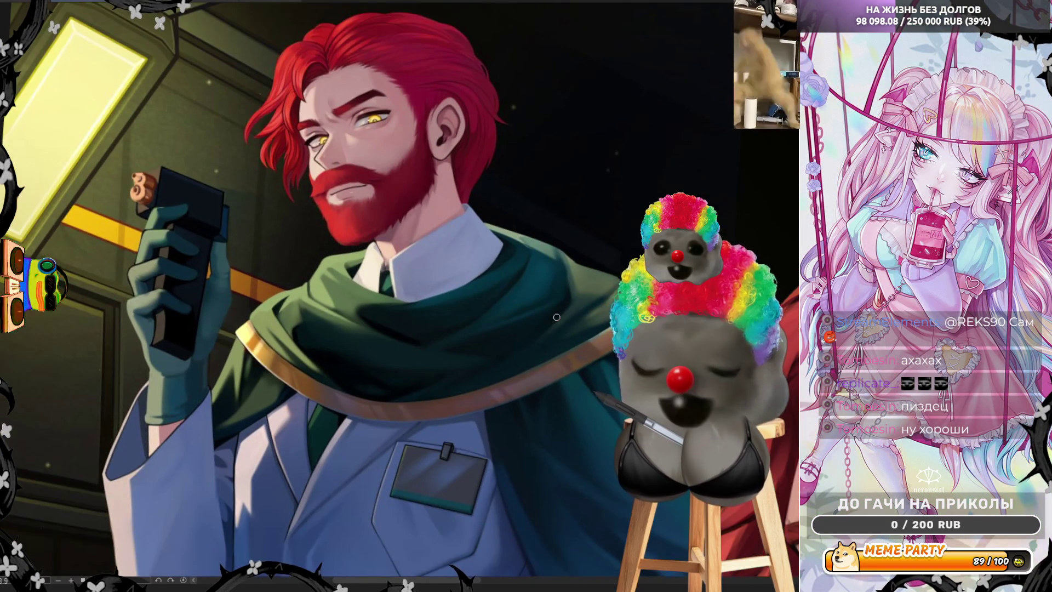
pyautogui.scroll(-3, 574, 265)
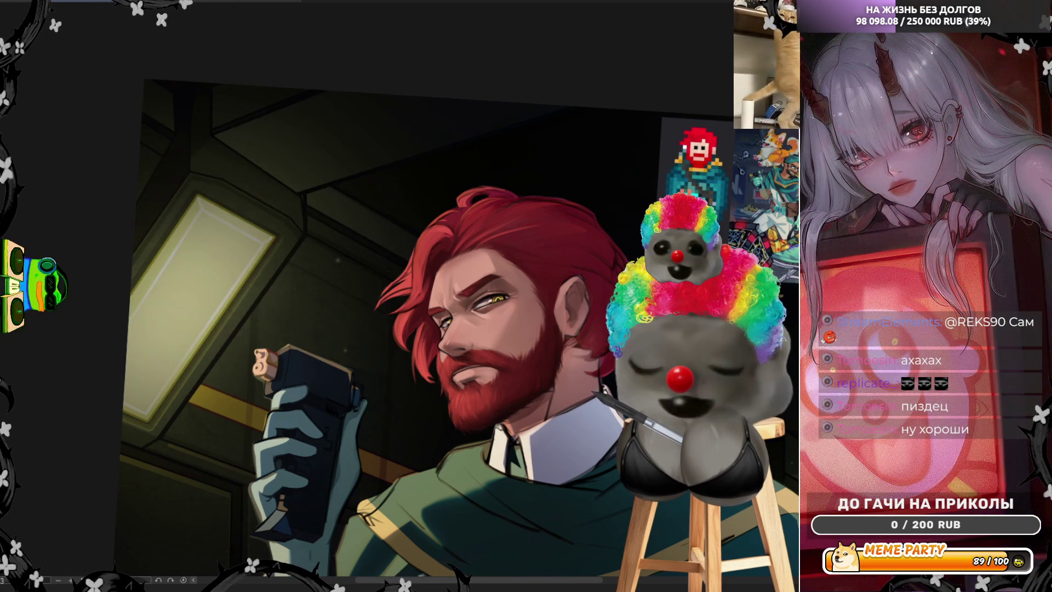
pyautogui.scroll(3, 510, 408)
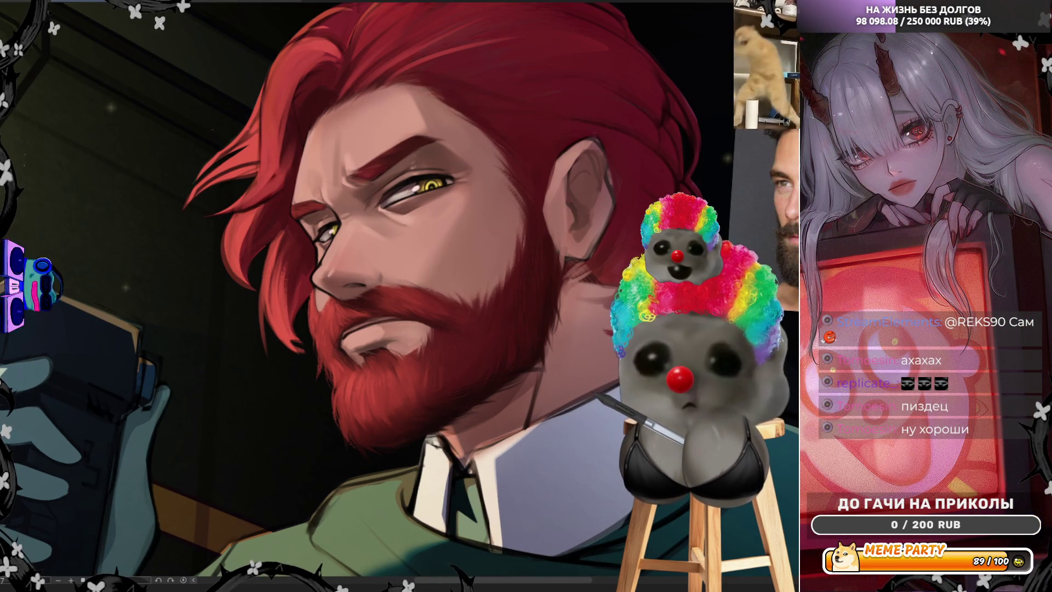
pyautogui.scroll(2, 451, 489)
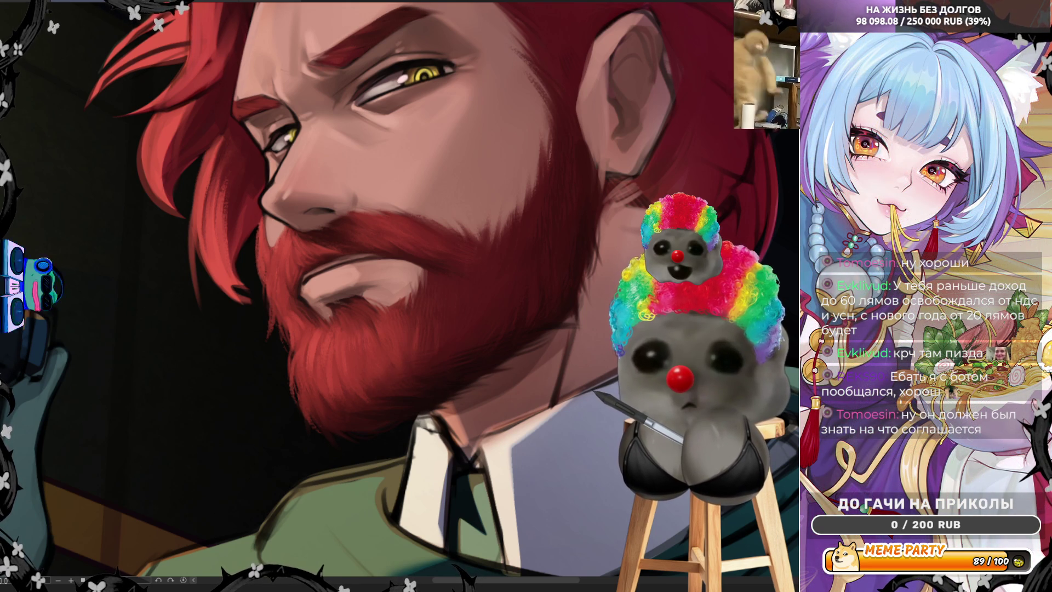
# Darken the beard's edge with short dark strokes, then mirror the canvas view to check the face.
pyautogui.hotkey('ctrl', '0')
pyautogui.scroll(3, 579, 127)
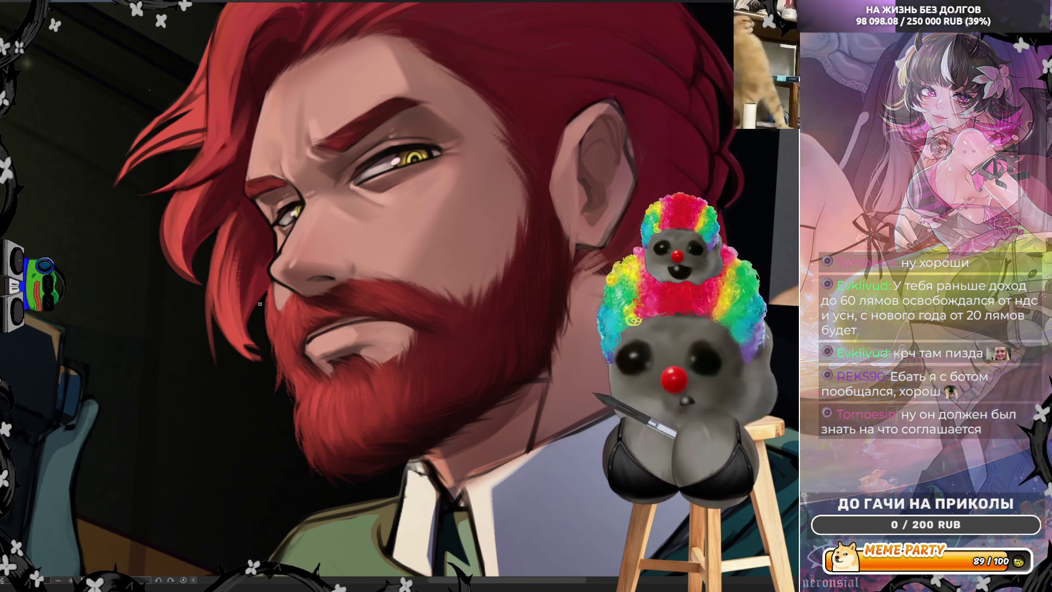
pyautogui.moveTo(269, 278); pyautogui.dragTo(267, 322)
pyautogui.moveTo(270, 278)
pyautogui.mouseDown()
pyautogui.moveTo(277, 314)
pyautogui.moveTo(286, 304)
pyautogui.mouseUp()
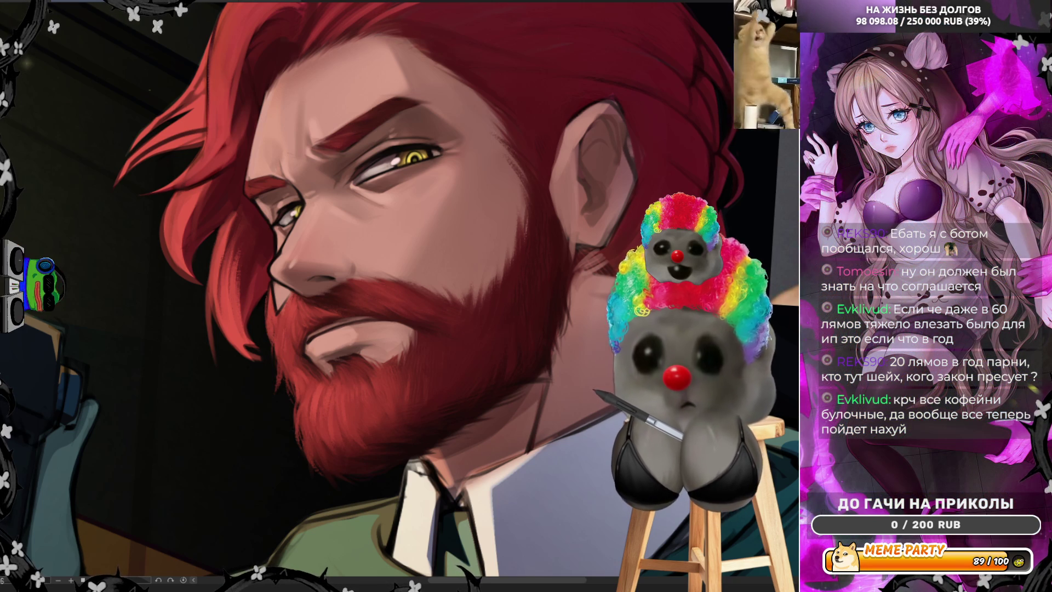
pyautogui.press('h')
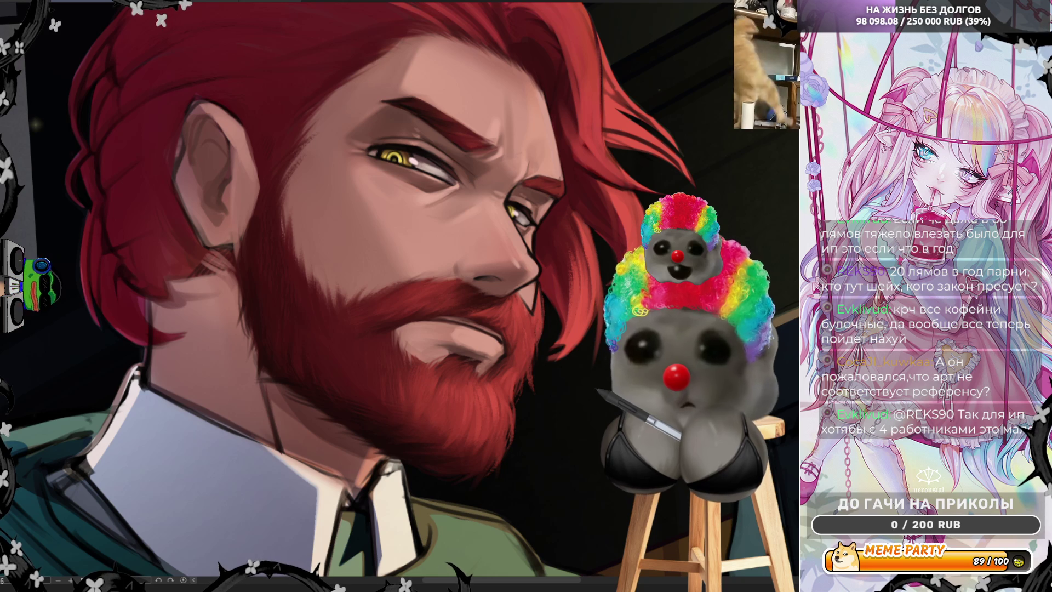
# Flip the canvas view back so the face looks left again.
pyautogui.press('h')
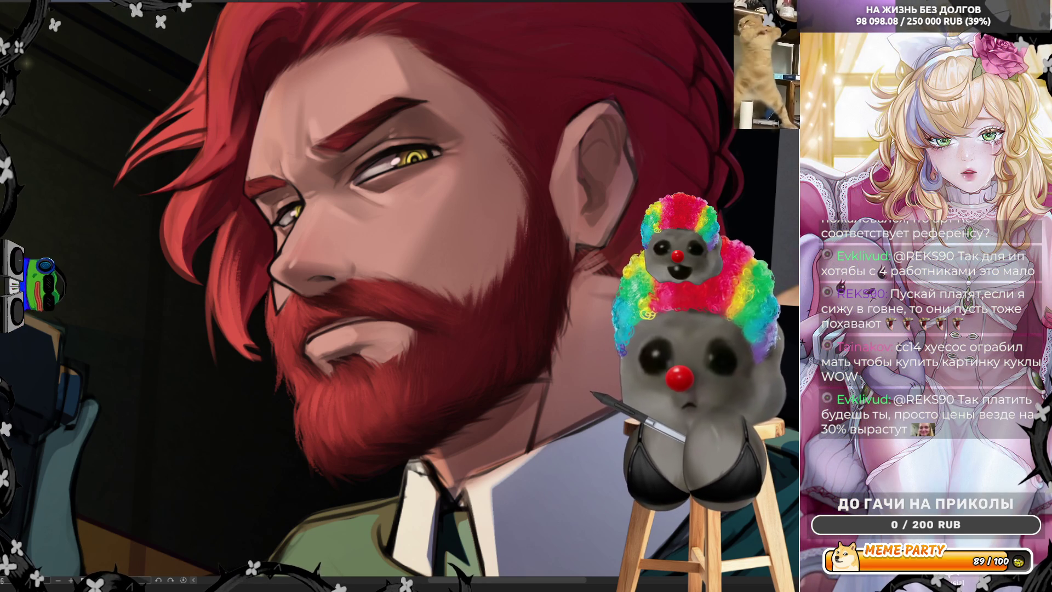
# Zoom out to the full figure beside the bearded reference photo, then zoom back in.
pyautogui.scroll(-1, 564, 250)
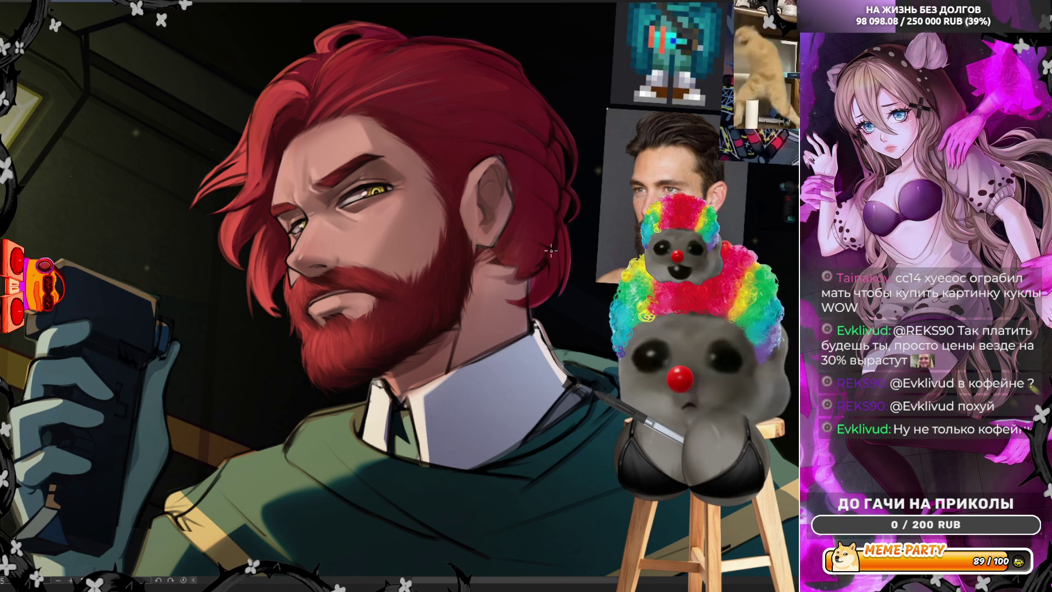
pyautogui.scroll(3, 343, 240)
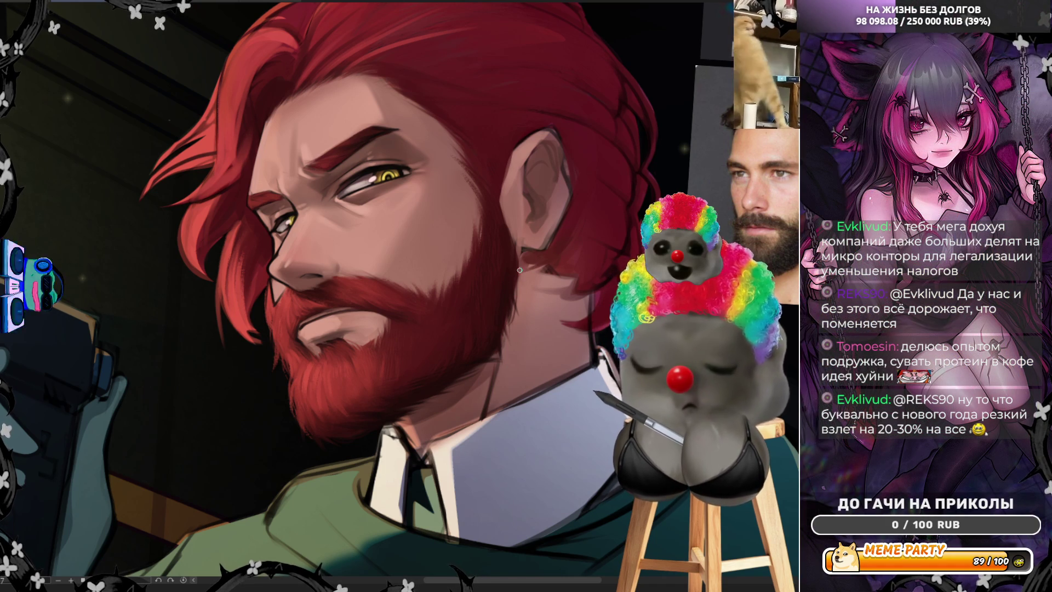
# Mirror the canvas view horizontally so the bearded man faces right.
pyautogui.press('h')
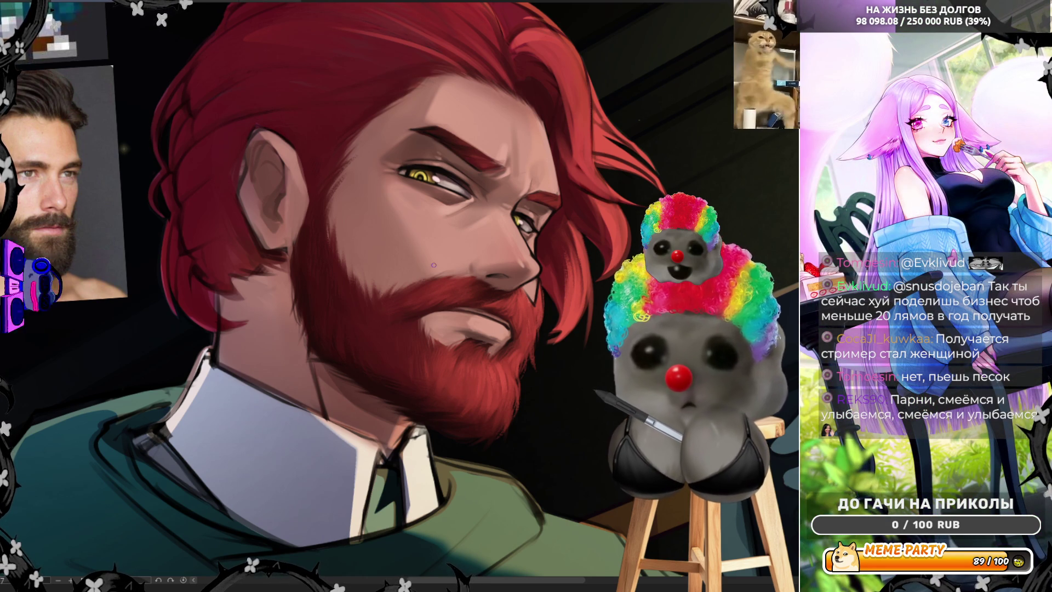
# Zoom in on the face and beard, then flip the canvas view back to normal.
pyautogui.scroll(2, 436, 255)
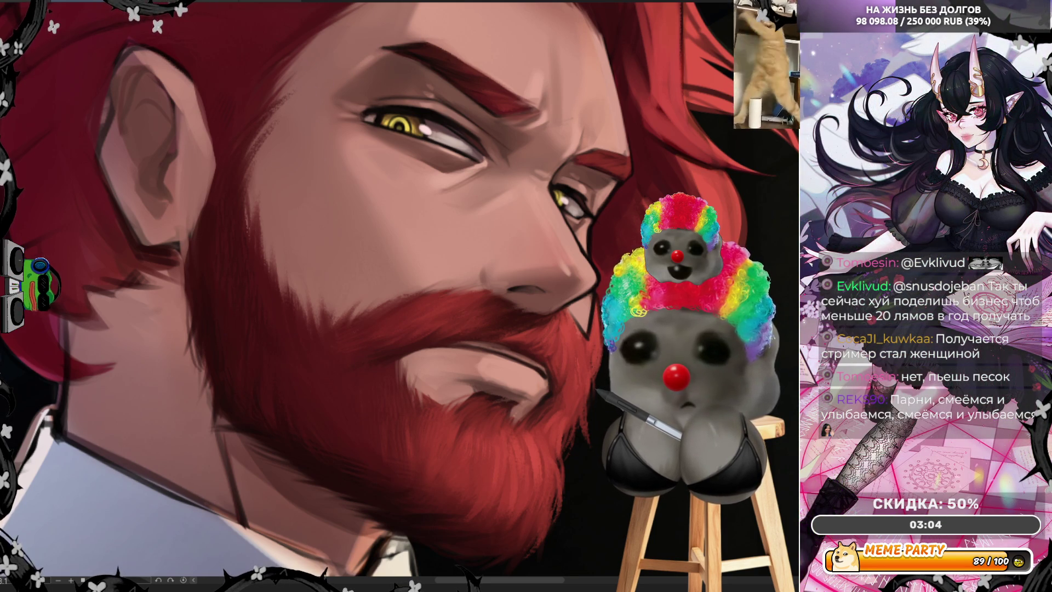
pyautogui.press('h')
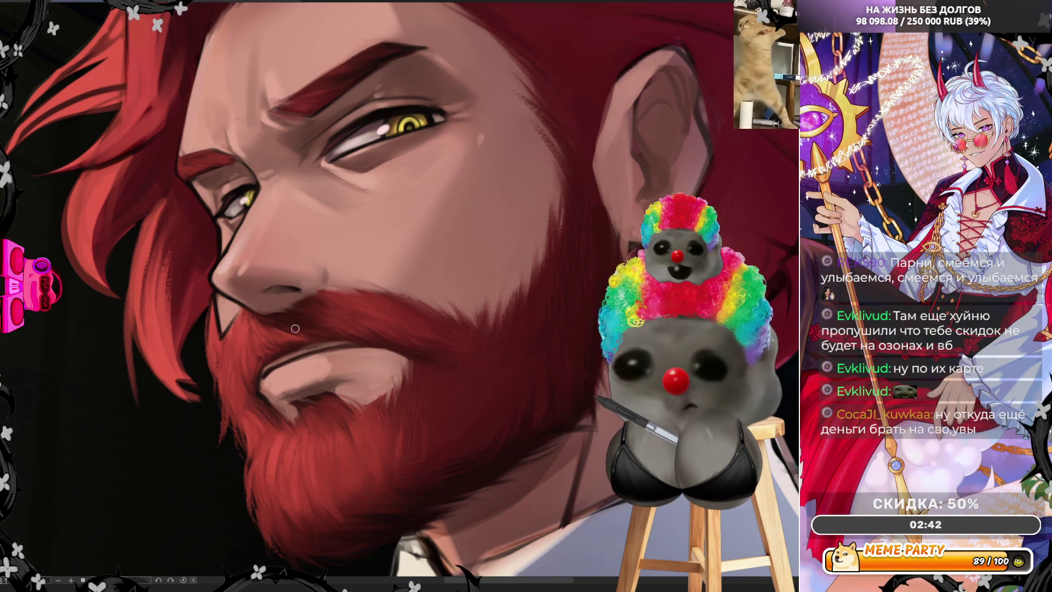
# Eyedrop the beard's red and paint strokes along the beard's edge.
pyautogui.keyDown('alt'); pyautogui.click(215, 313); pyautogui.keyUp('alt')
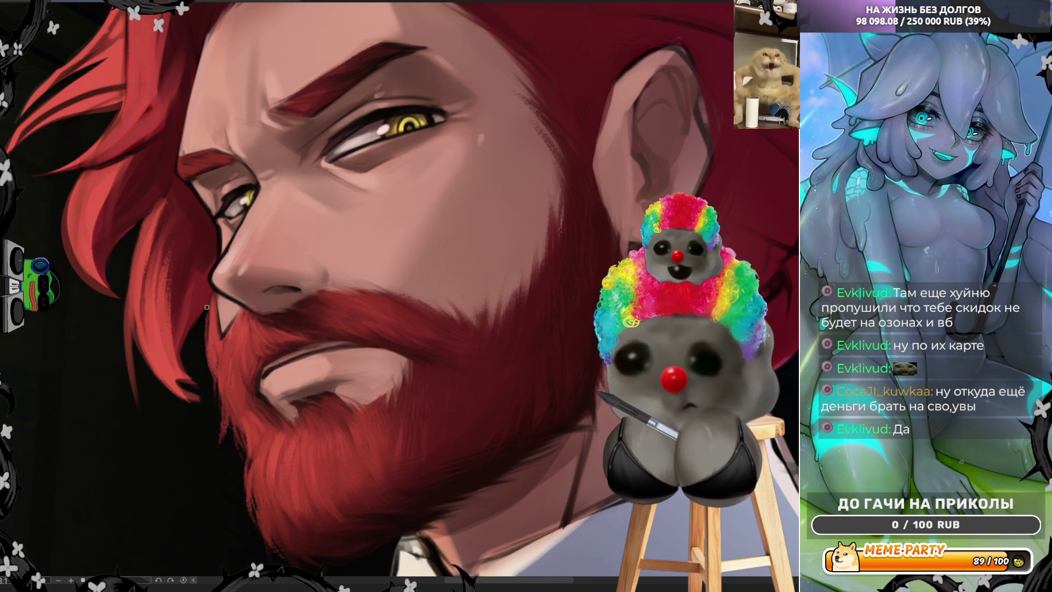
pyautogui.moveTo(211, 292); pyautogui.dragTo(214, 326)
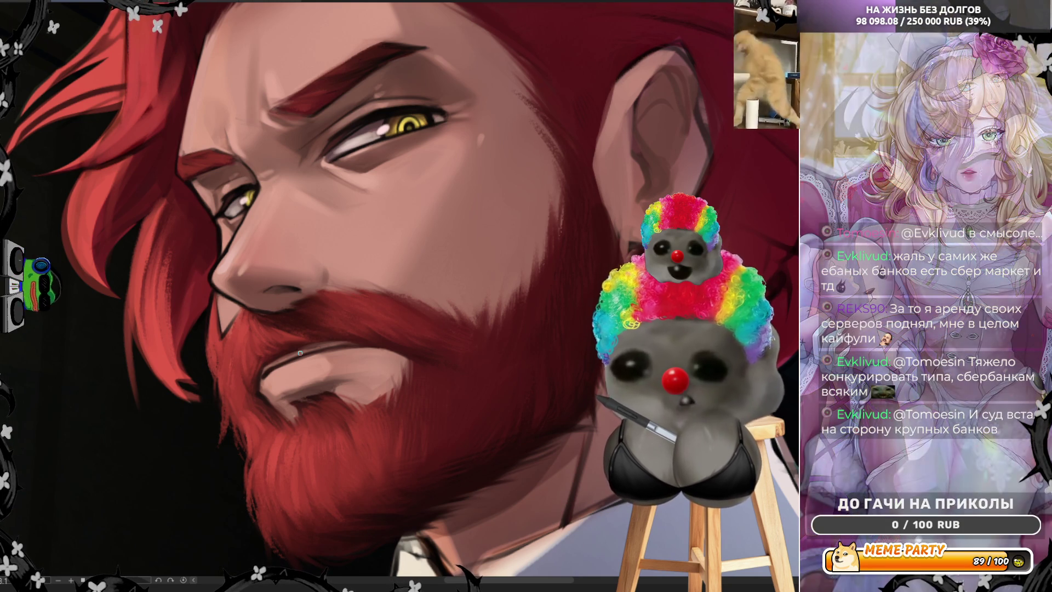
# Zoom in on the beard and mouth, rotating the canvas view slightly for painting.
pyautogui.scroll(1, 300, 353)
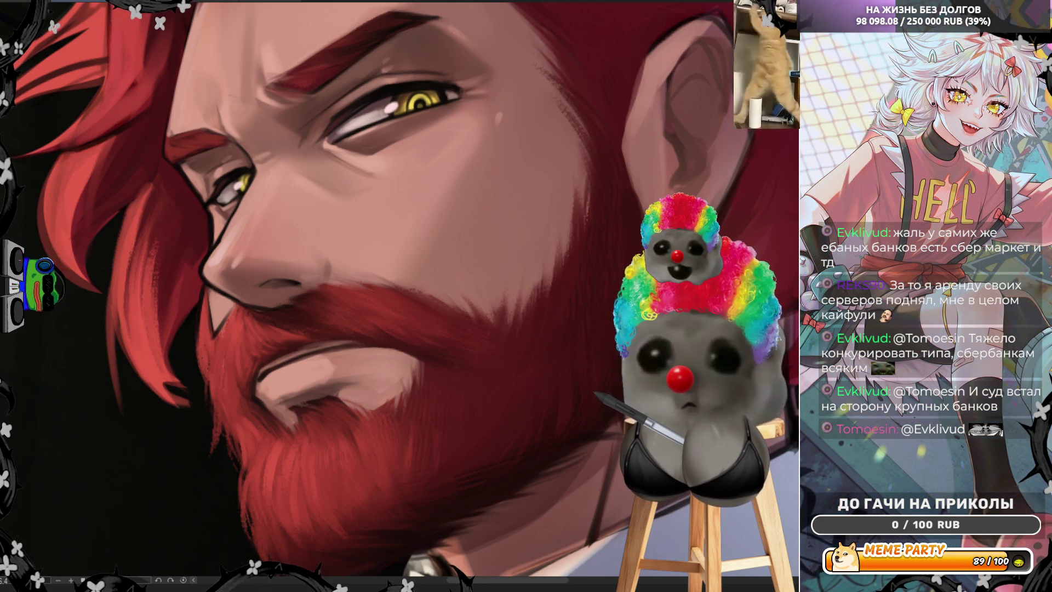
pyautogui.press('-')
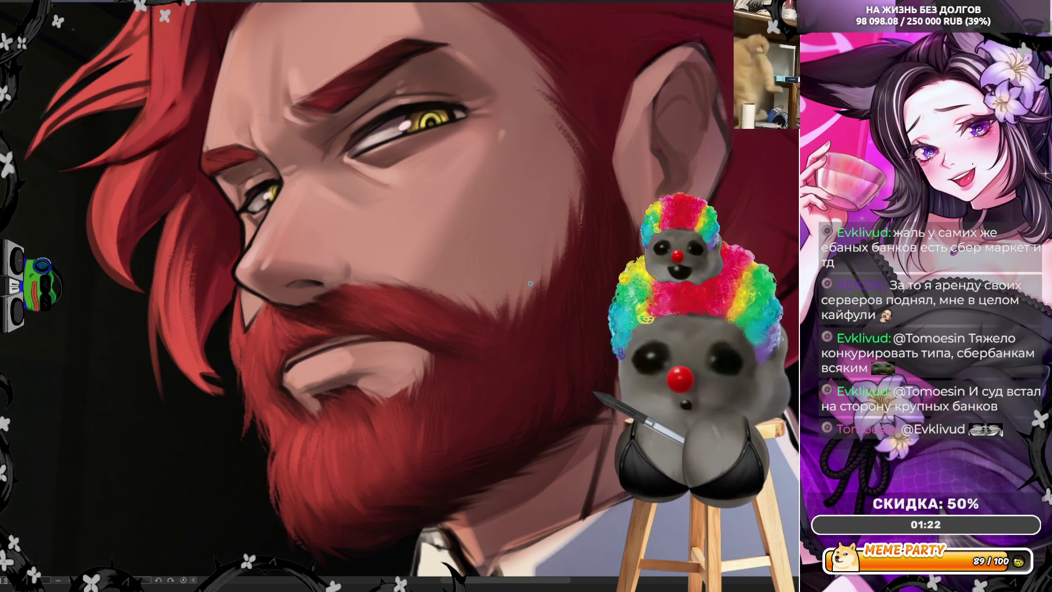
pyautogui.scroll(1, 530, 283)
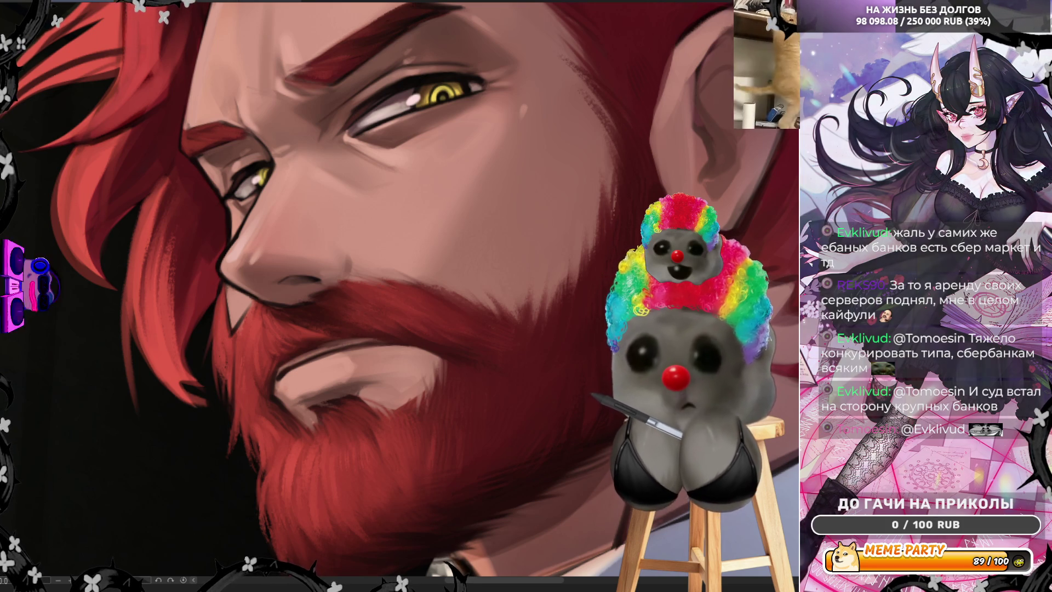
# In the mirrored view, sample beard colours and paint over the beard, then sample the nose's skin tone.
pyautogui.press('h')
pyautogui.keyDown('alt'); pyautogui.click(464, 395); pyautogui.keyUp('alt')
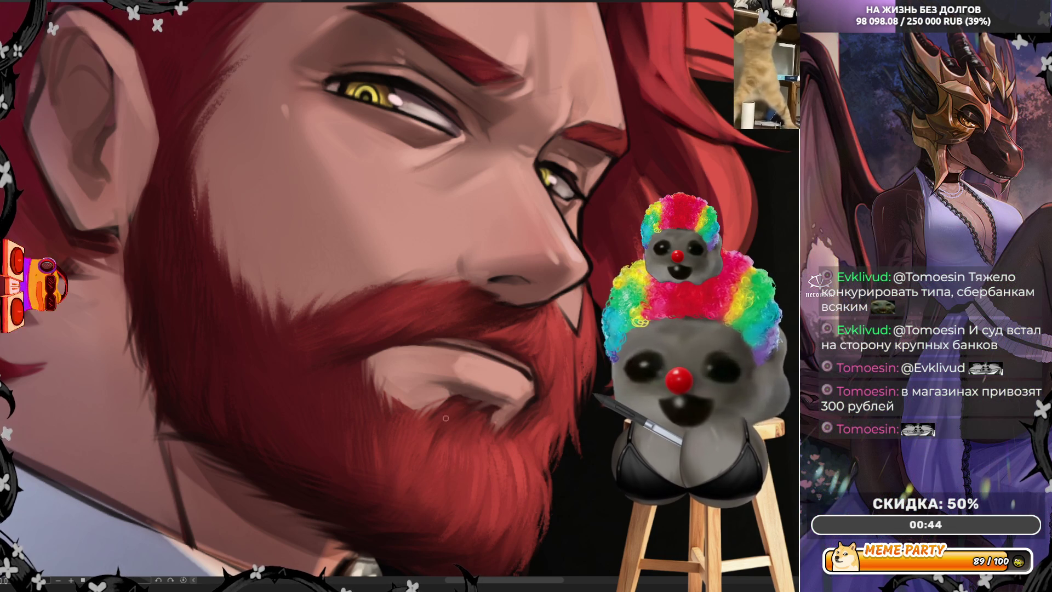
pyautogui.moveTo(455, 337); pyautogui.dragTo(489, 350)
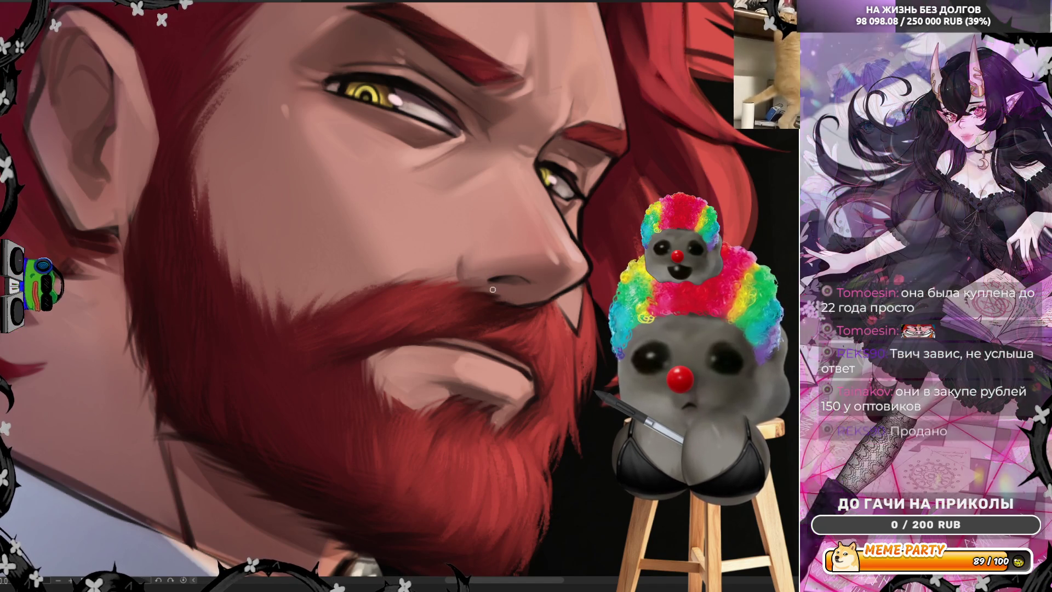
pyautogui.keyDown('alt'); pyautogui.click(506, 292); pyautogui.keyUp('alt')
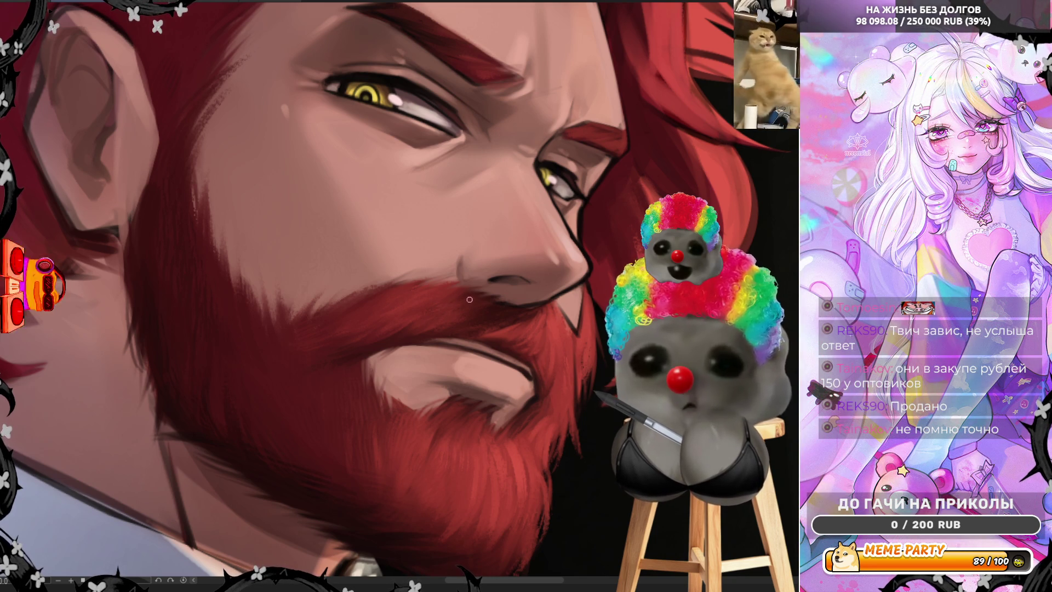
# Resample the nose's skin tone and zoom out slightly.
pyautogui.keyDown('alt'); pyautogui.click(490, 273); pyautogui.keyUp('alt')
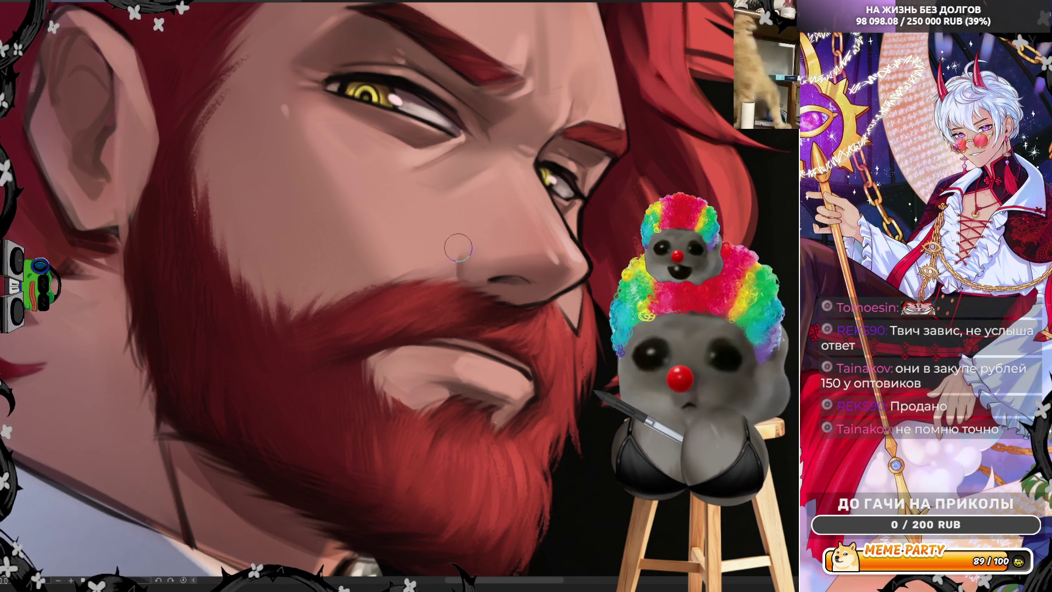
pyautogui.scroll(-5, 326, 333)
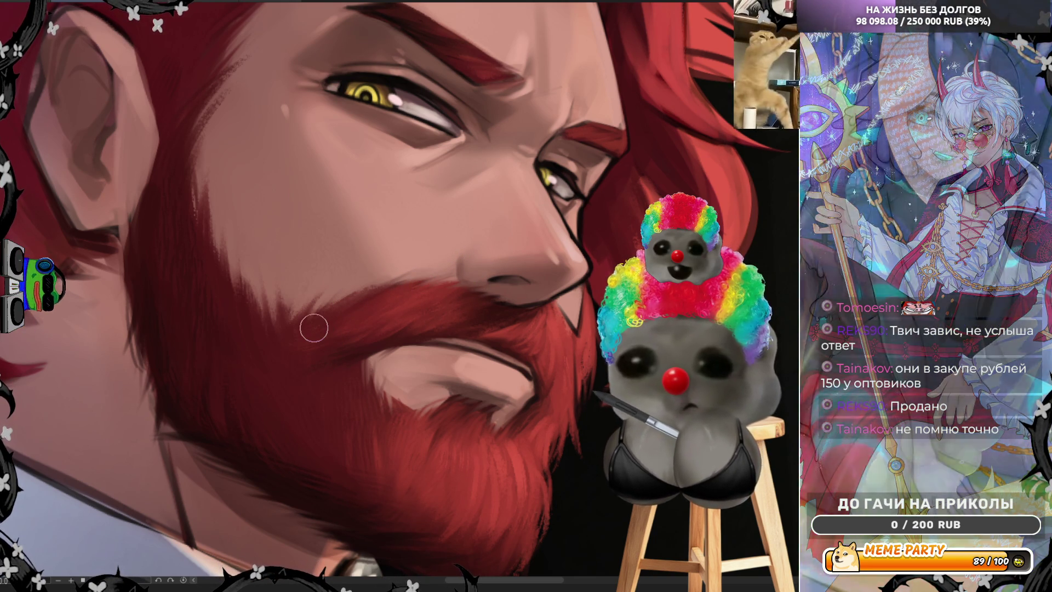
# Scroll the canvas up to view the man's red beard and profile face.
pyautogui.scroll(3, 399, 143)
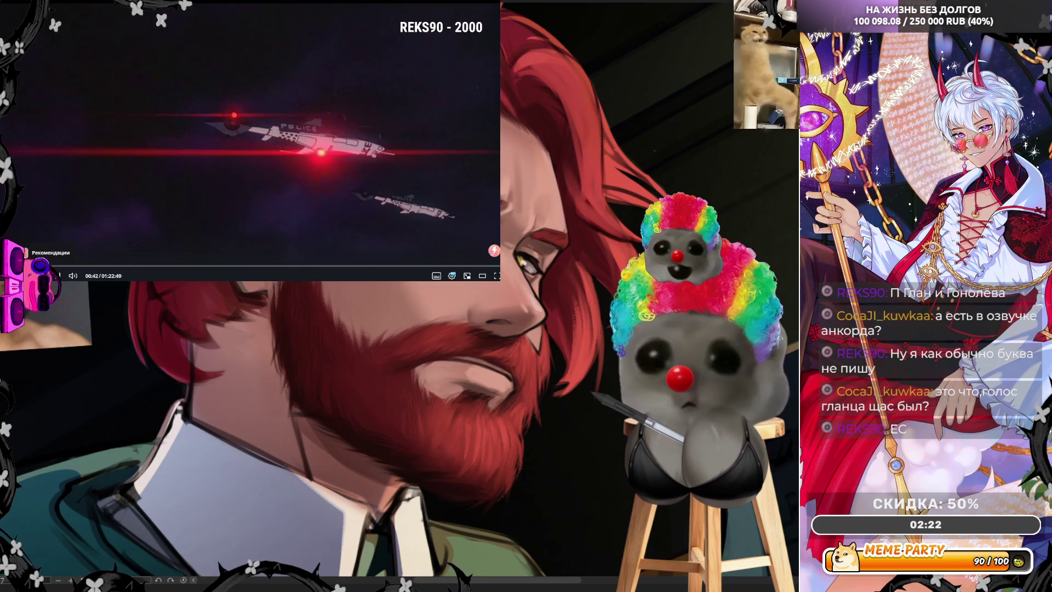
# Reopen the Призрак в доспехах (1995) movie page in a new tab and scroll down to its player.
pyautogui.hotkey('ctrl', 't')
pyautogui.hotkey('ctrl', 'shift', 't')
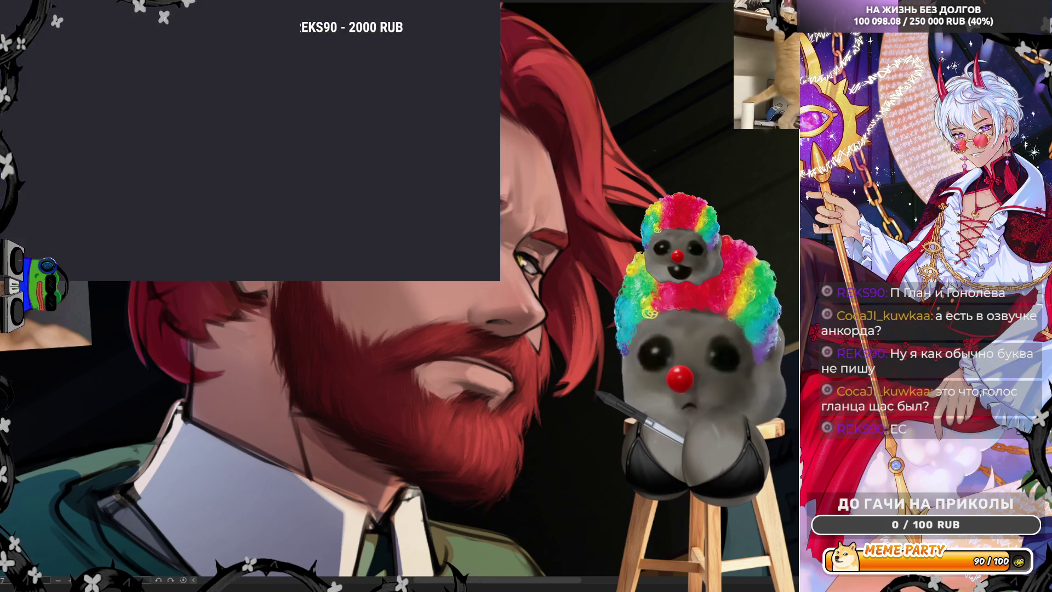
pyautogui.scroll(-5, 227, 50)
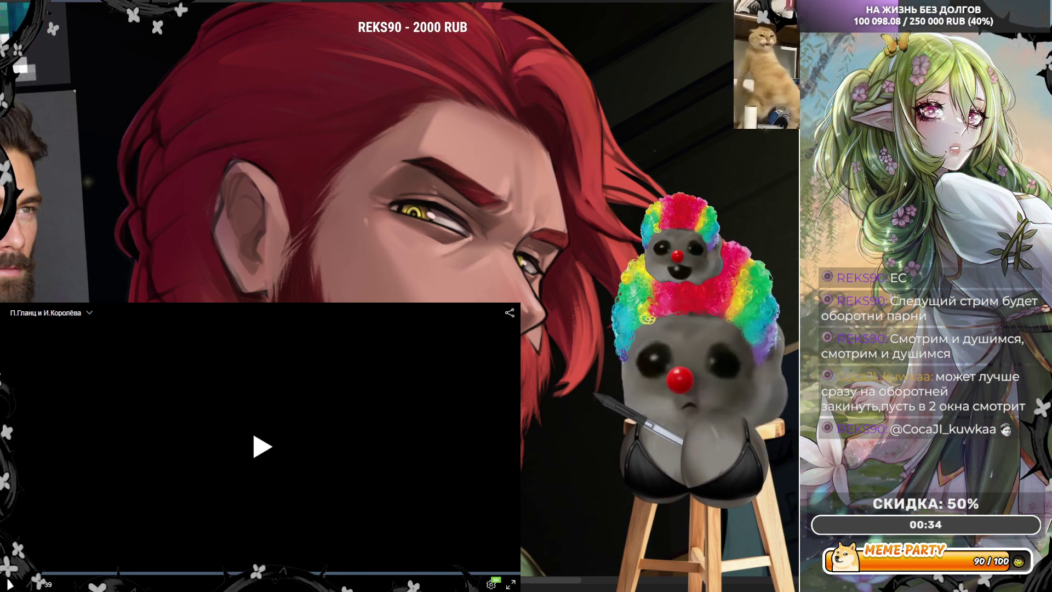
# Start the movie playing in the web player from about 01:22:35.
pyautogui.click(184, 453)
pyautogui.moveTo(473, 584)
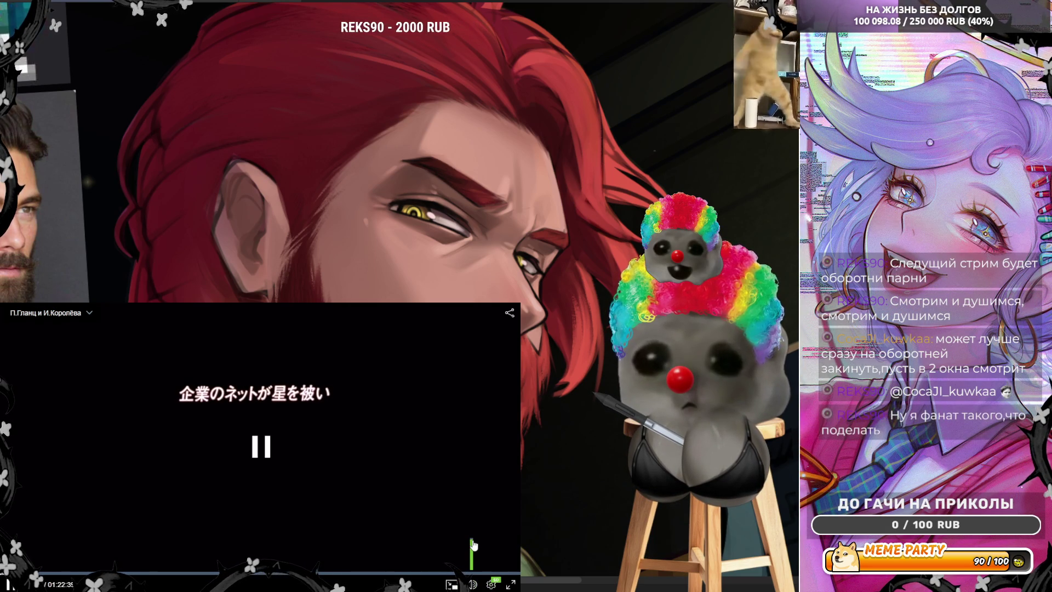
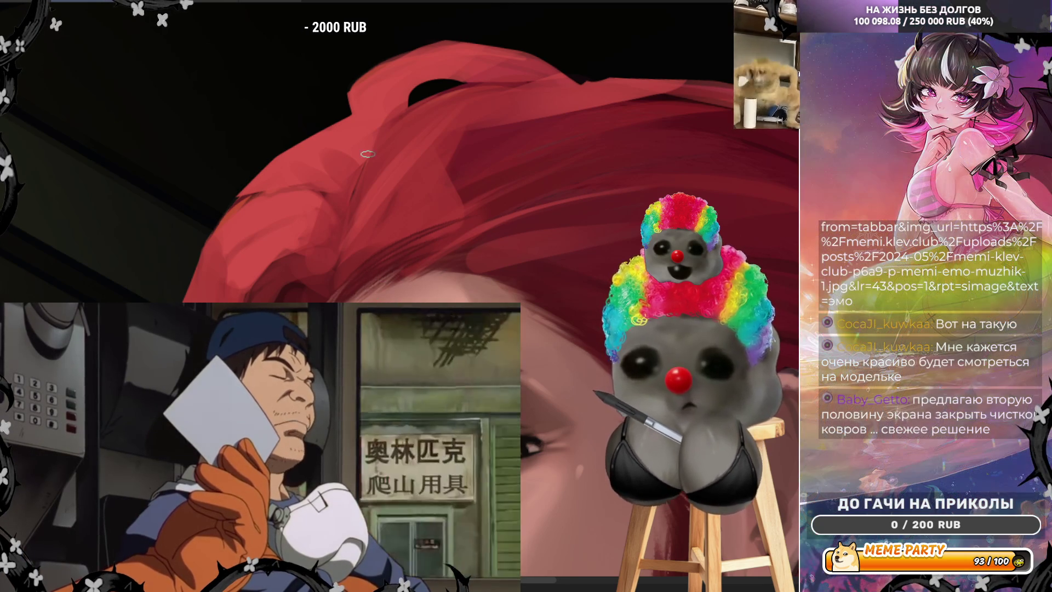
# Flip the canvas to check proportions, then undo the lighter red stroke across the hair top.
pyautogui.press('h')
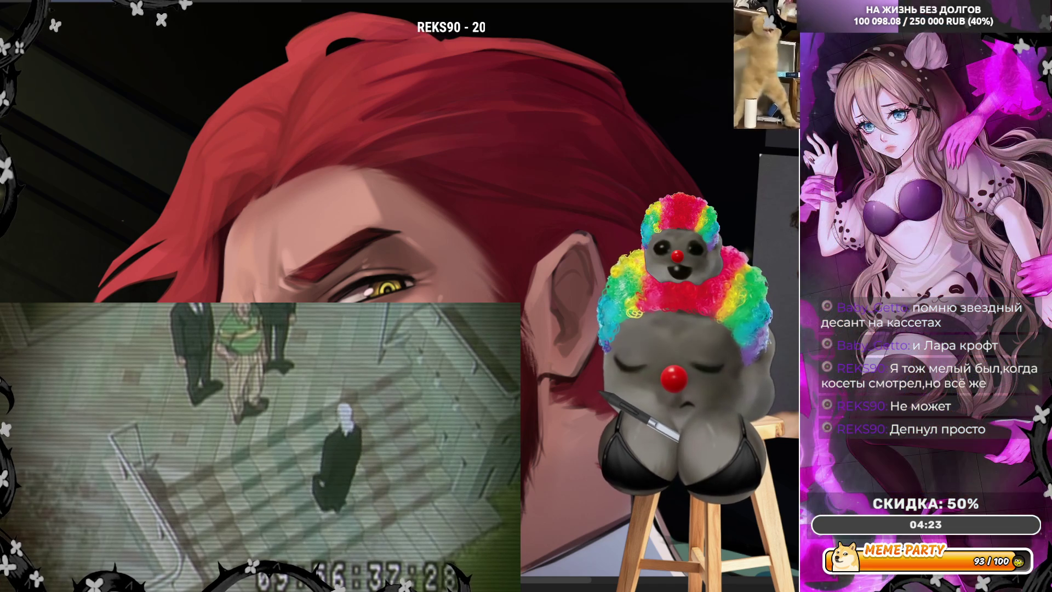
pyautogui.moveTo(187, 208)
pyautogui.mouseDown()
pyautogui.moveTo(153, 181)
pyautogui.moveTo(247, 121)
pyautogui.moveTo(220, 98)
pyautogui.moveTo(498, 78)
pyautogui.mouseUp()
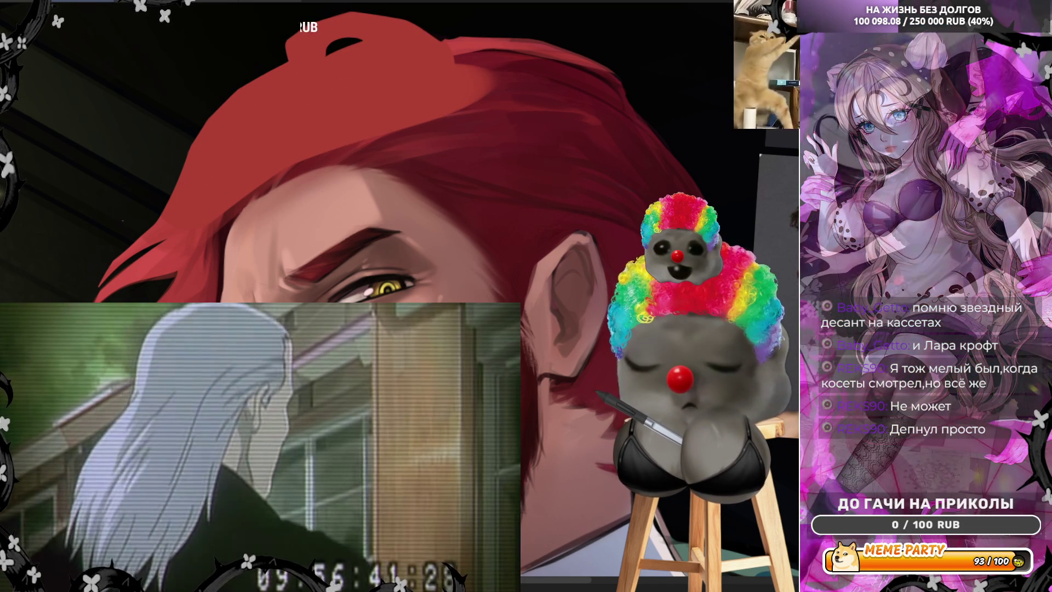
pyautogui.hotkey('ctrl', 'z')
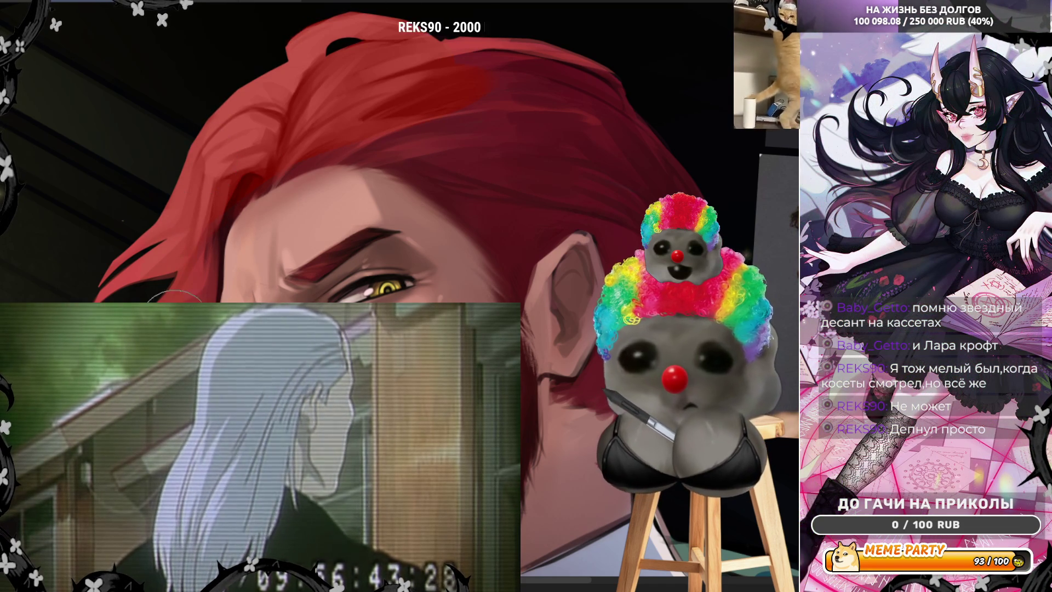